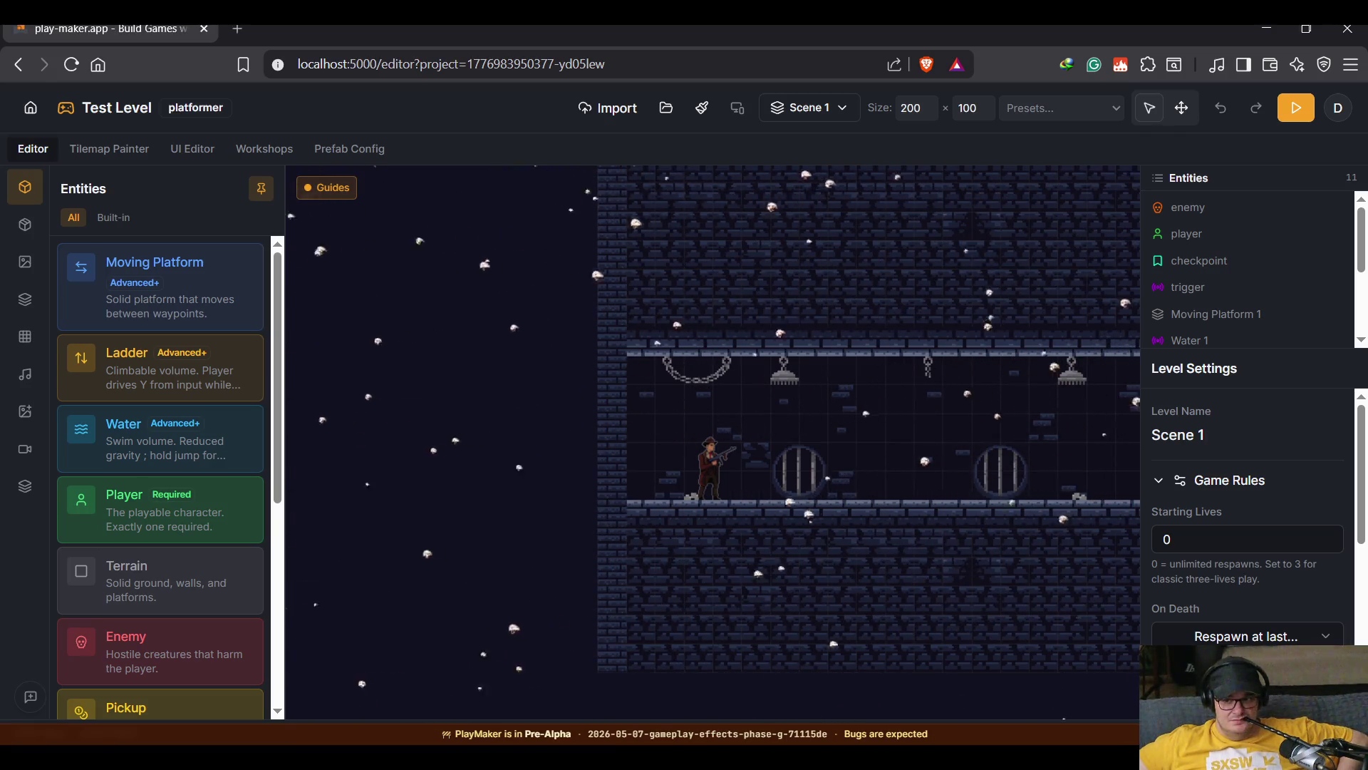
Leave the level editor and open the user Settings page from the account menu.
scroll(1204, 442, down, 5)
scroll(1236, 468, down, 10)
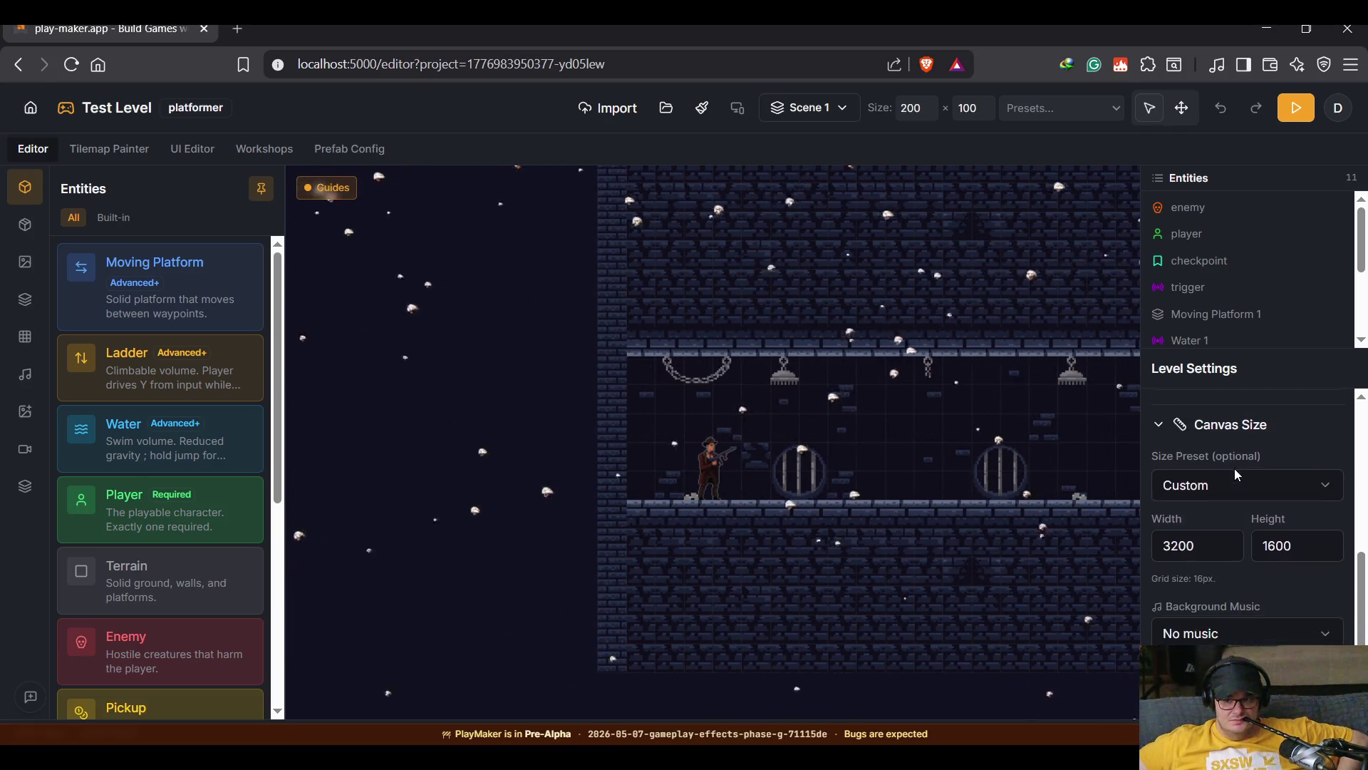
scroll(1236, 489, down, 2)
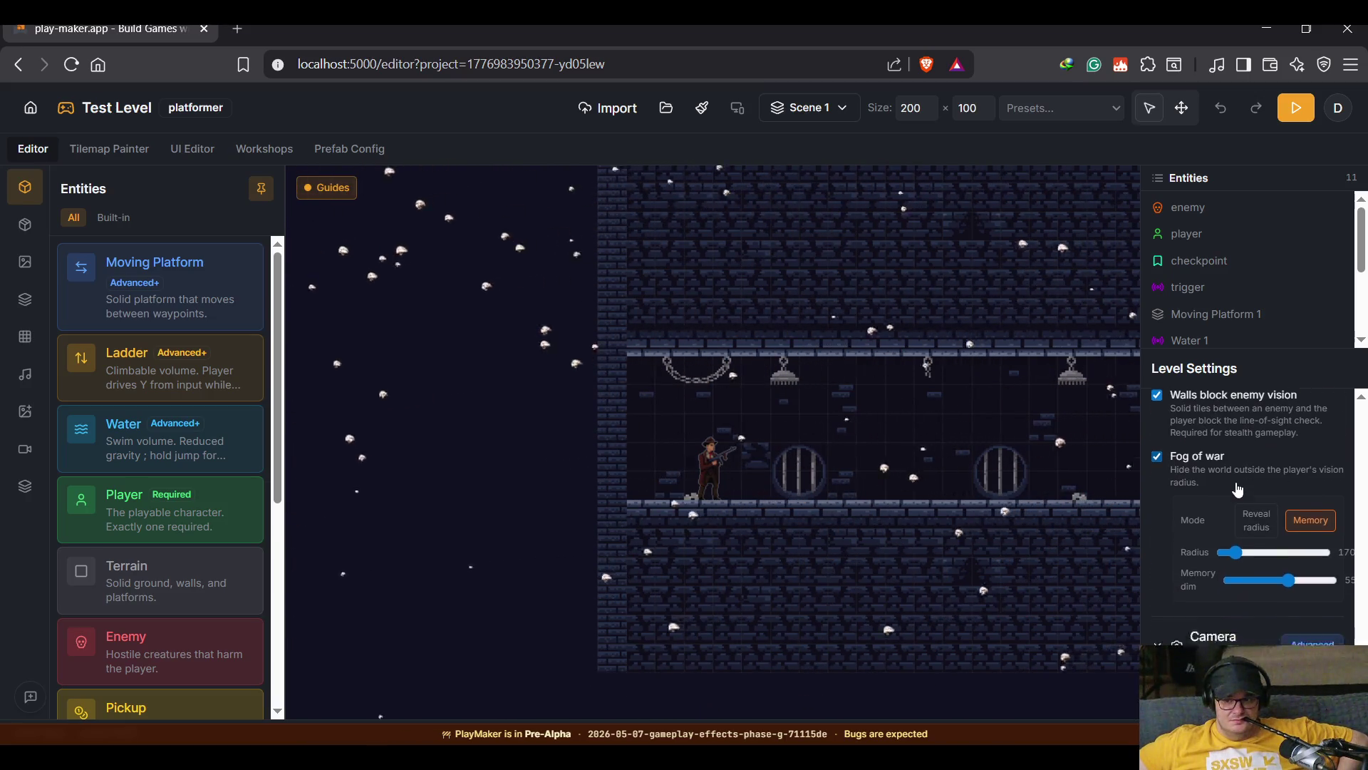
scroll(1238, 484, up, 4)
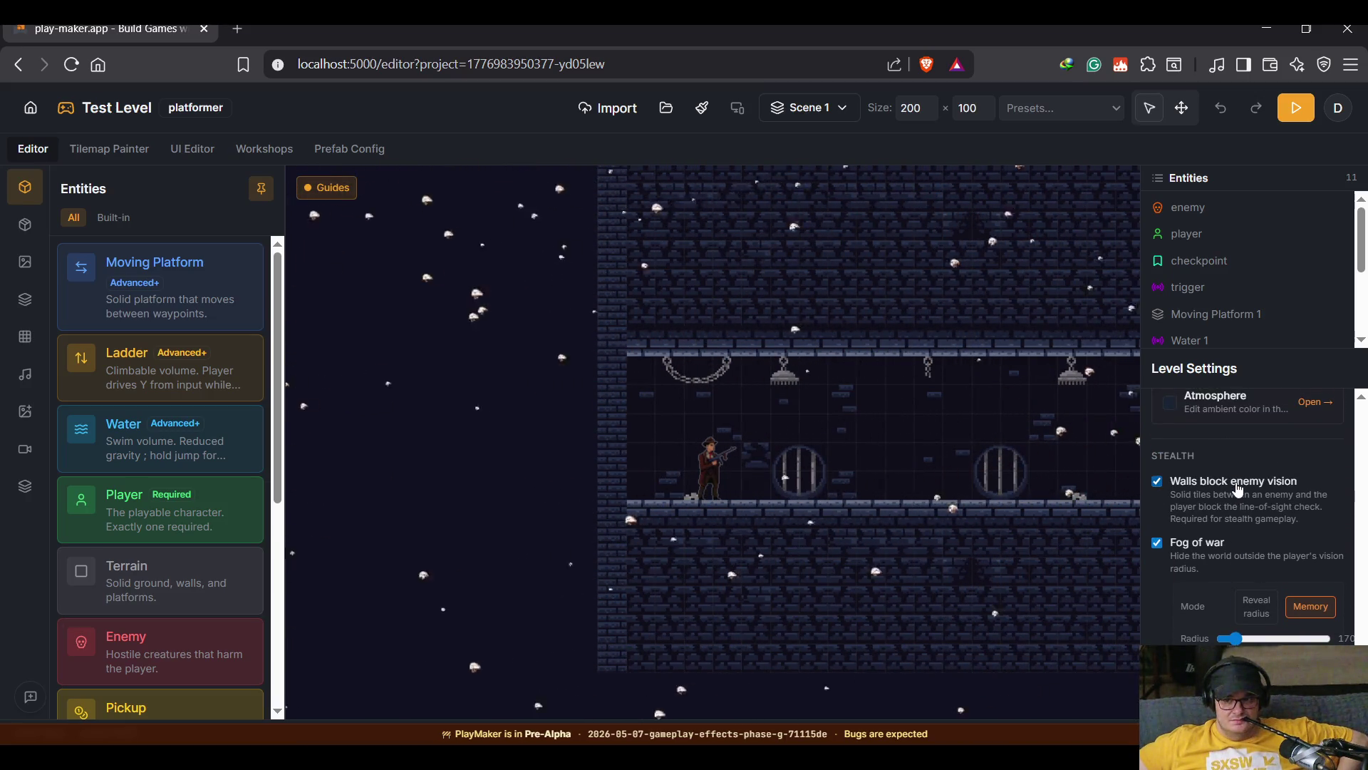
scroll(1237, 485, up, 1)
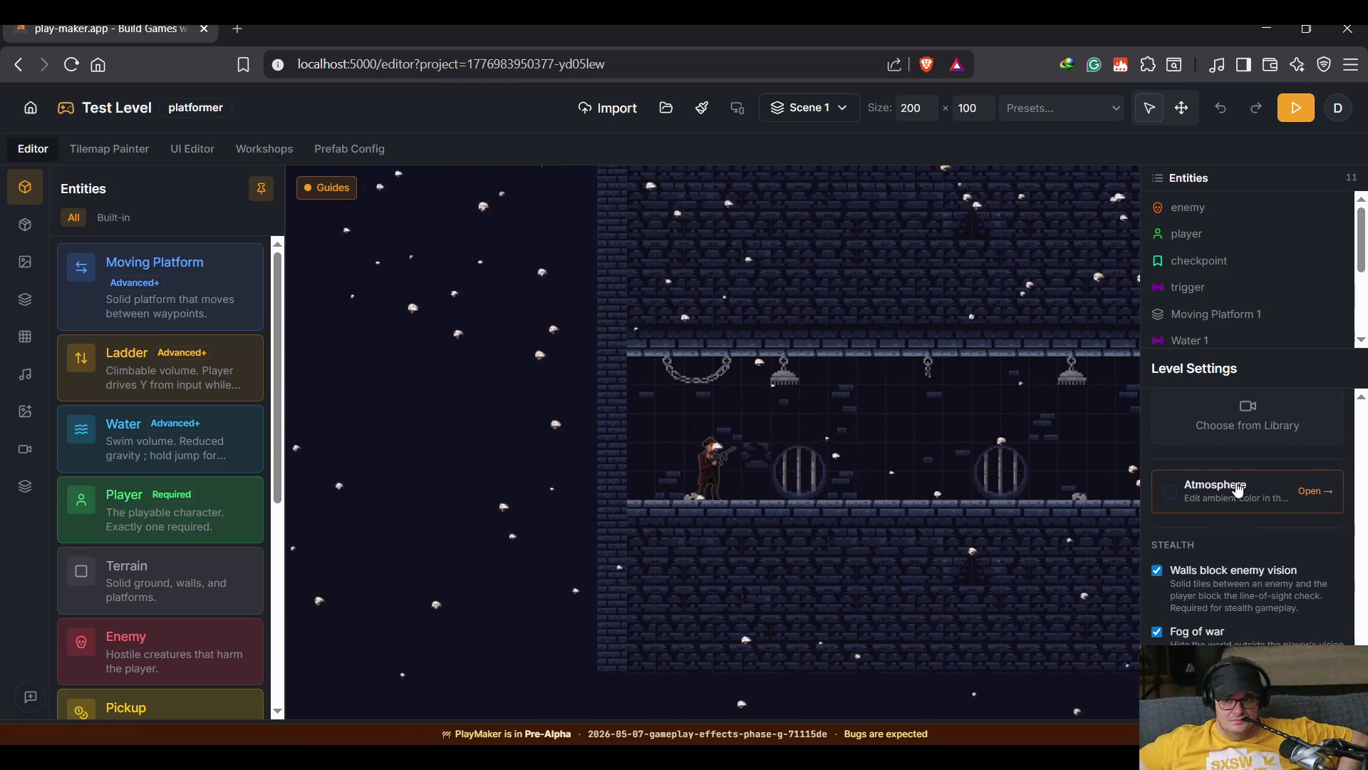
scroll(1237, 486, up, 2)
scroll(1237, 488, up, 3)
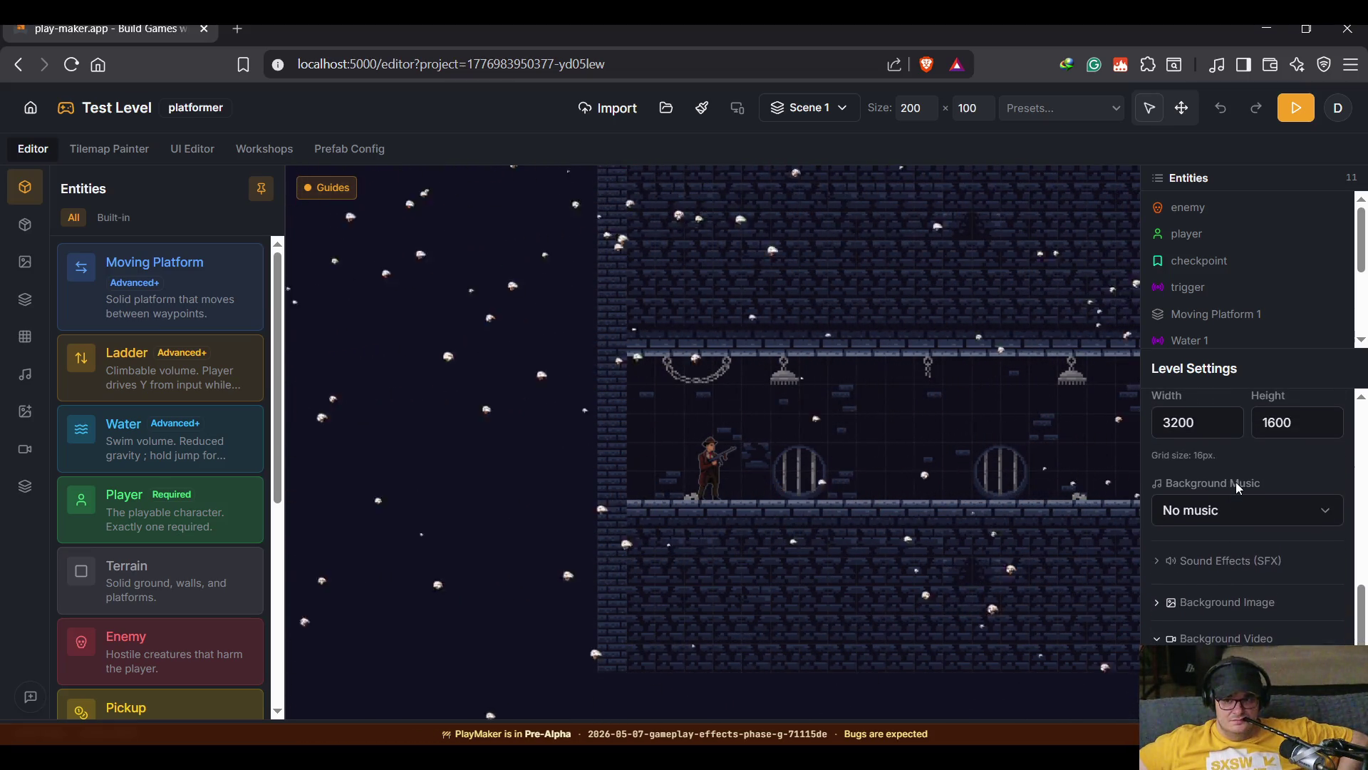
scroll(1236, 482, up, 2)
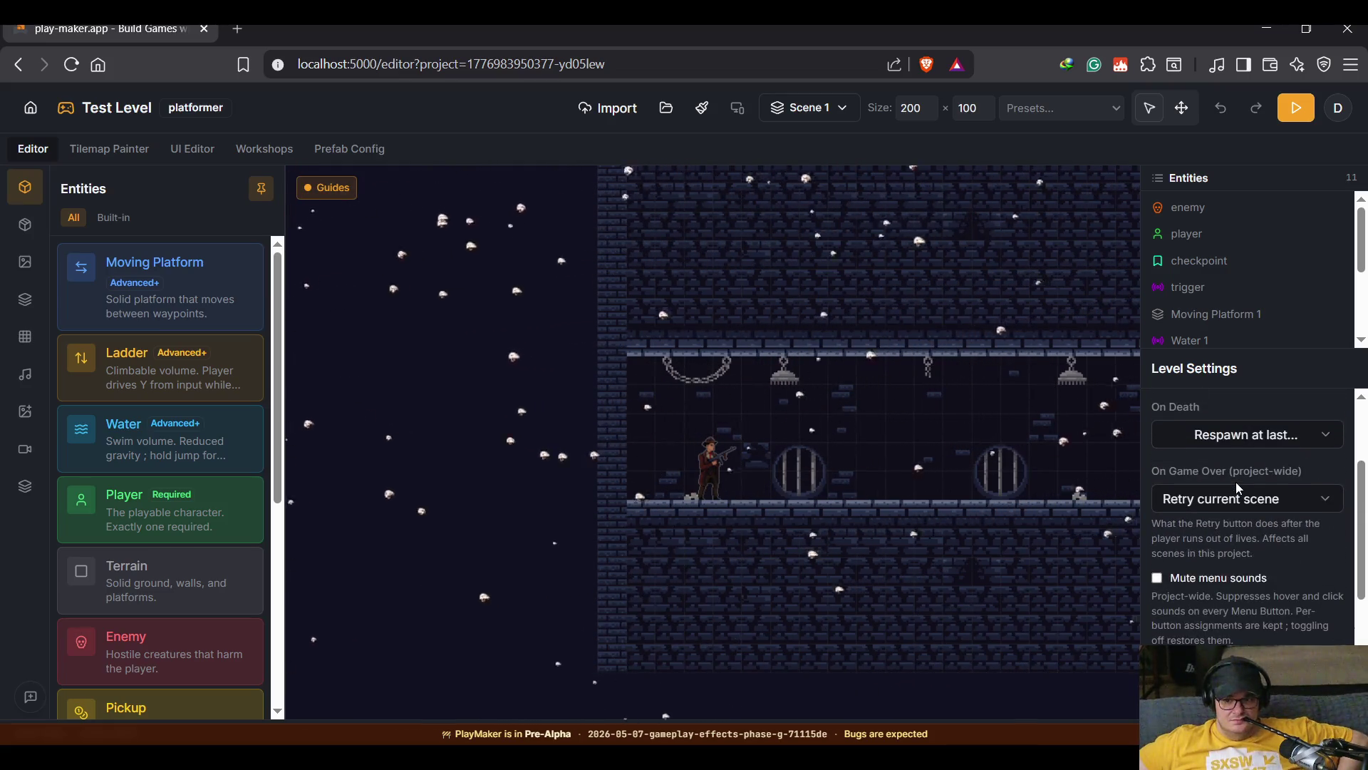
scroll(1236, 482, down, 2)
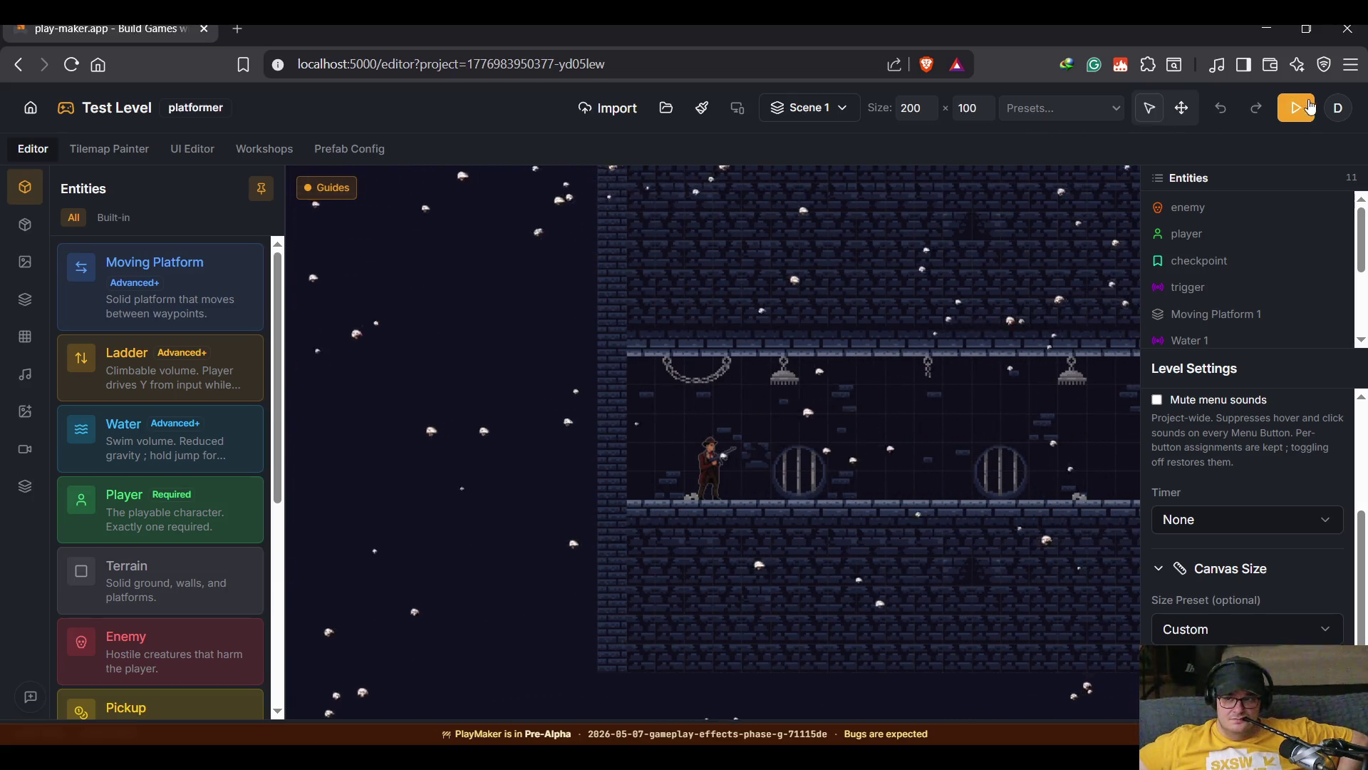
click(1338, 108)
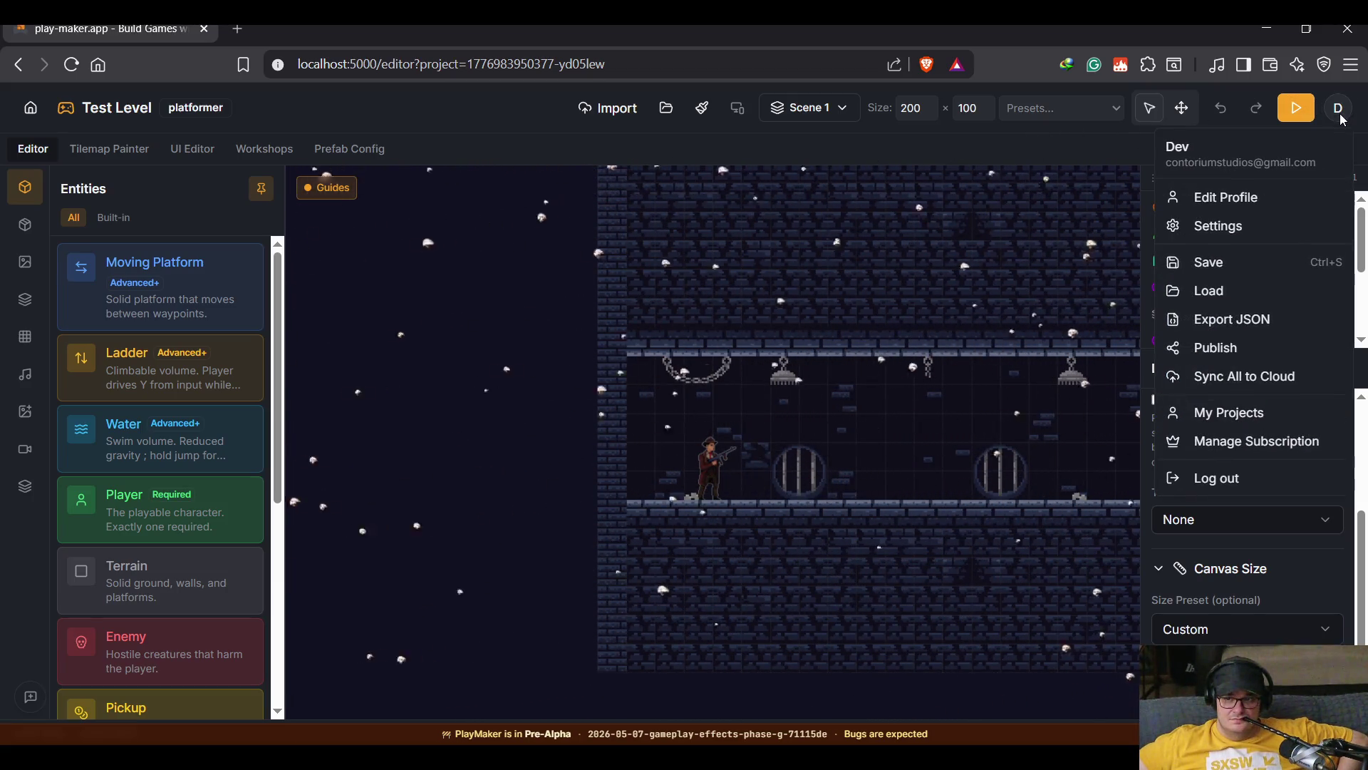
click(1267, 246)
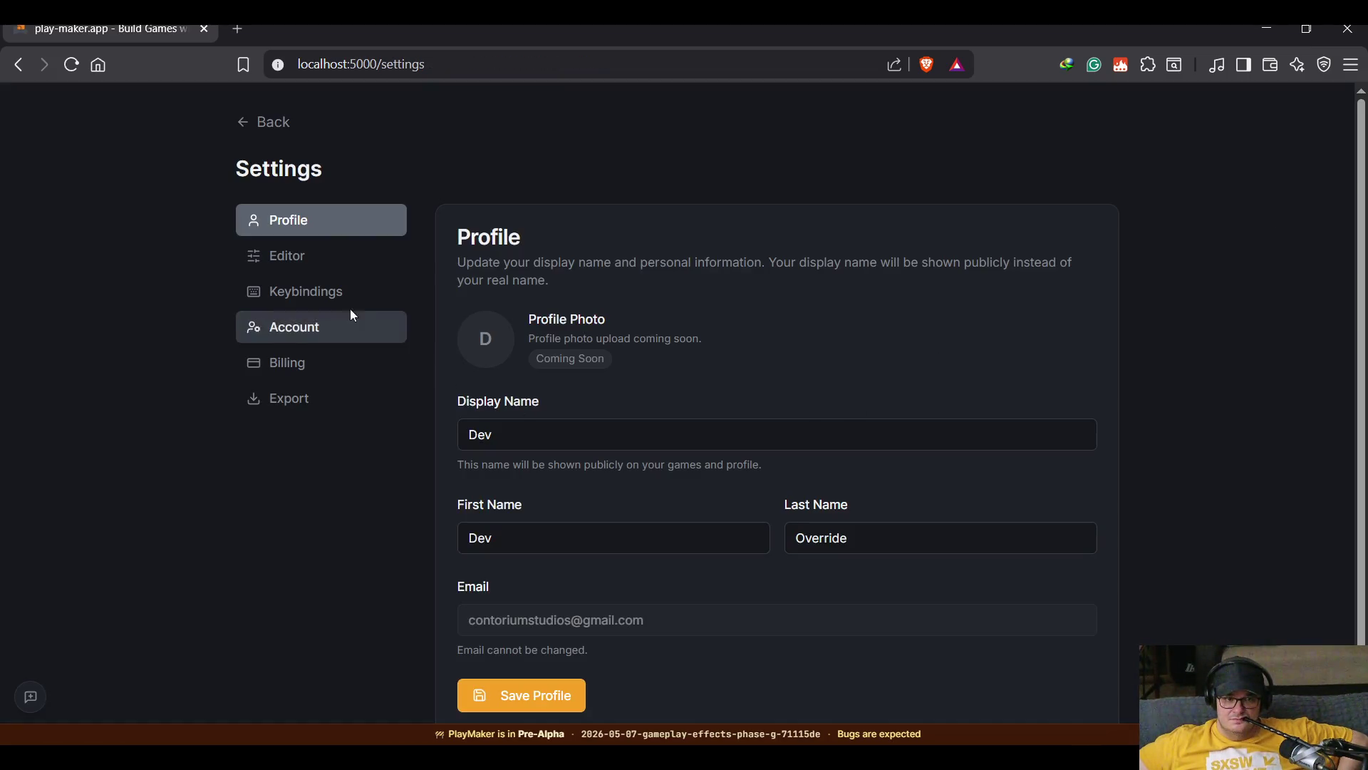
In Editor settings, set 'Show enemy vision in playtest' to Spotlight mask.
click(333, 269)
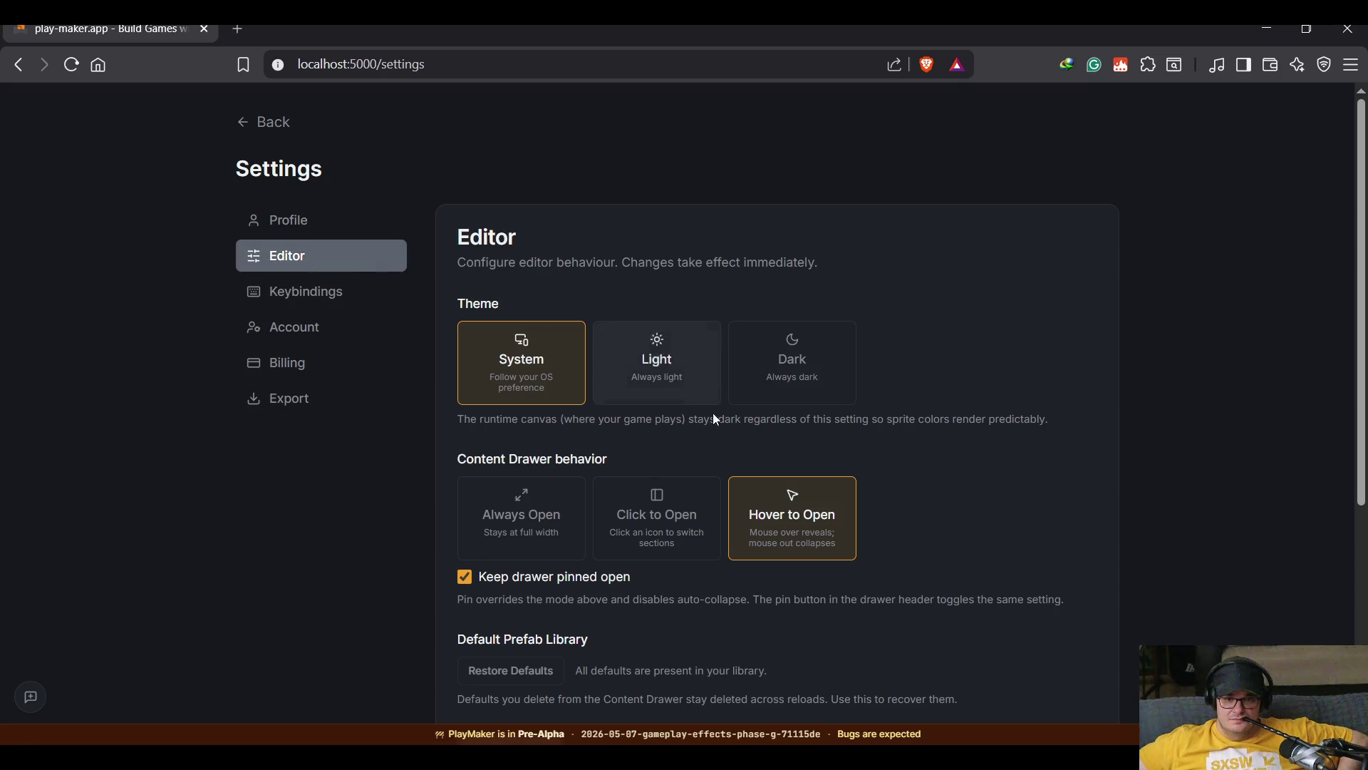
scroll(942, 506, down, 3)
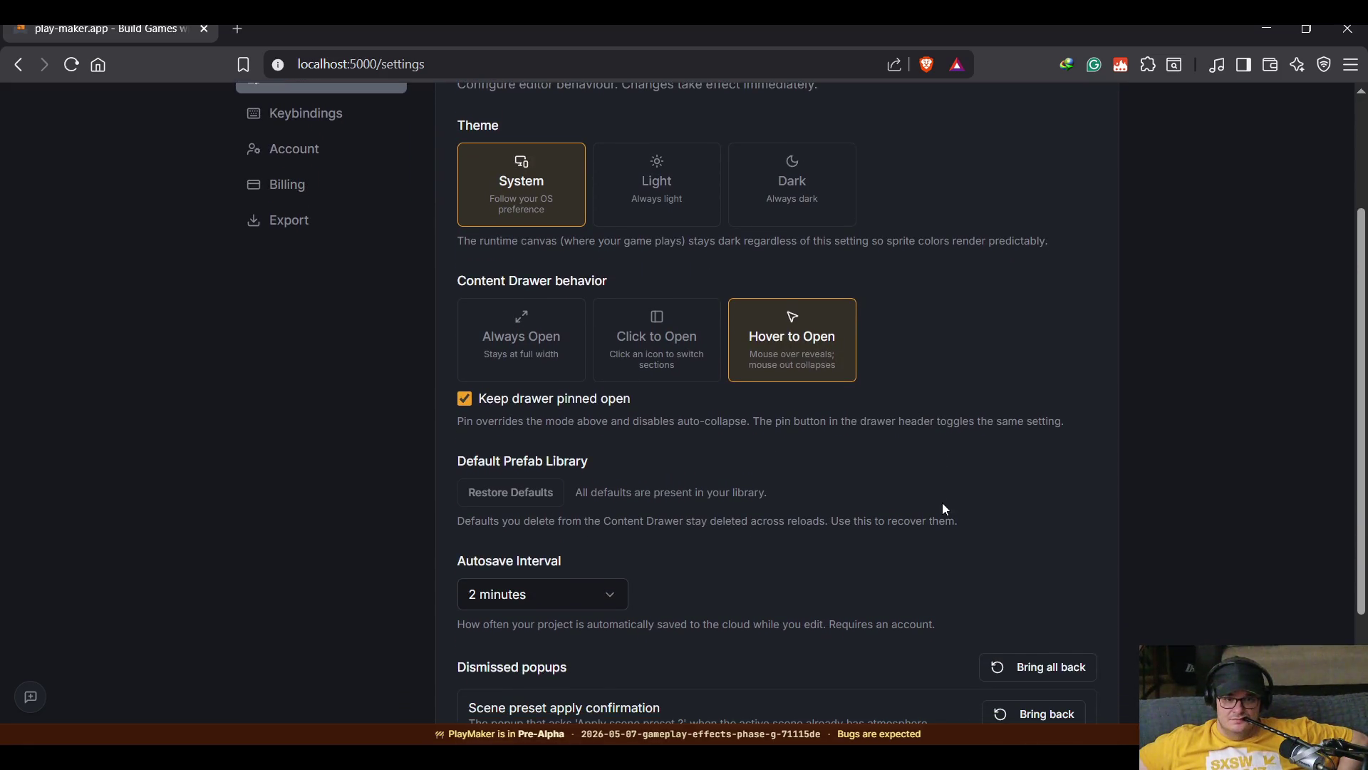
scroll(943, 506, down, 3)
scroll(944, 507, down, 1)
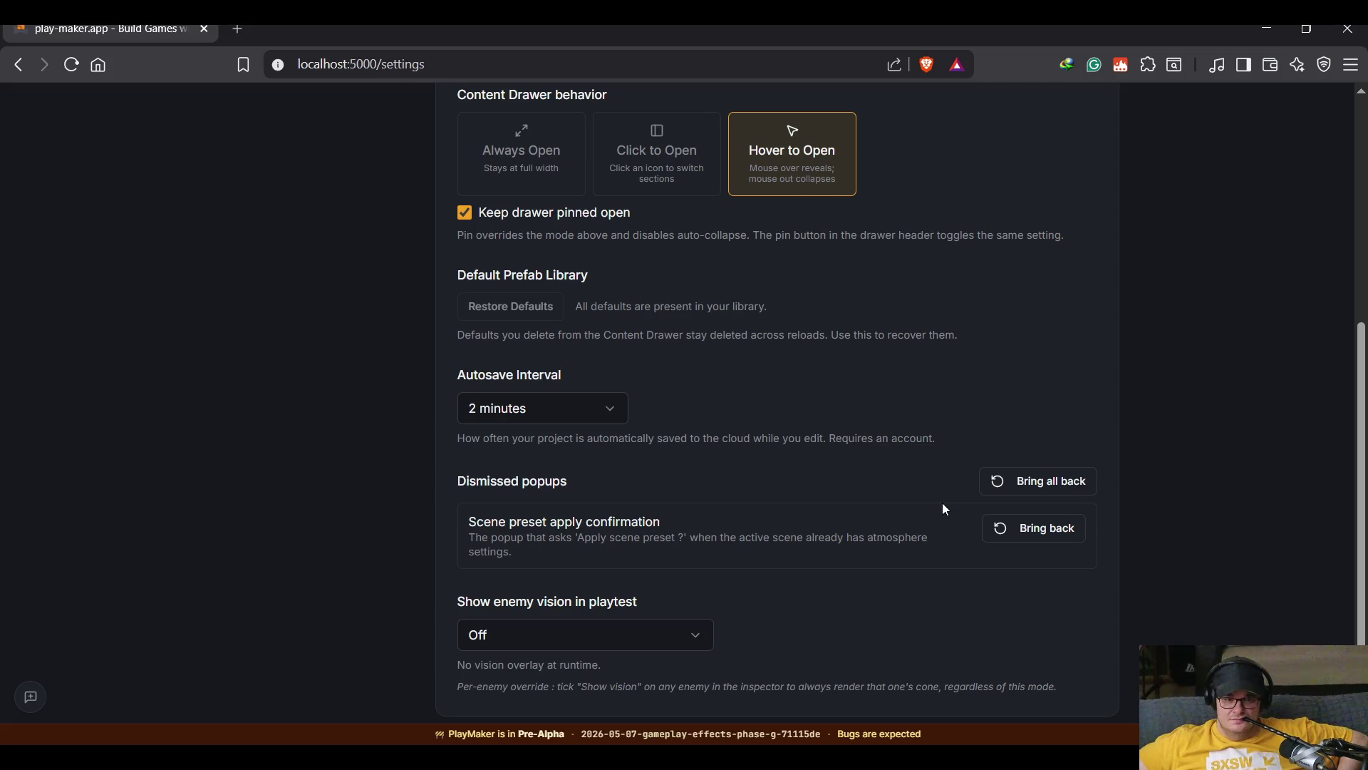
click(580, 645)
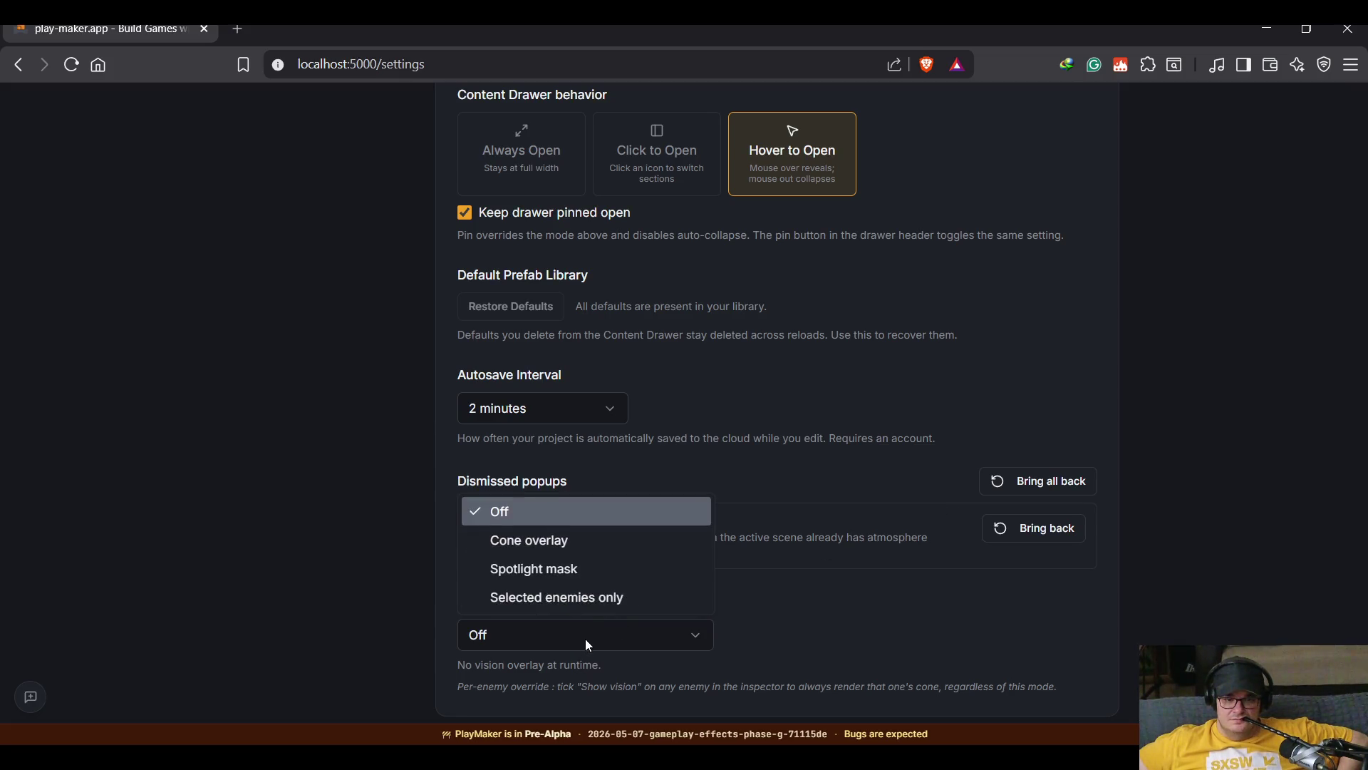
click(604, 571)
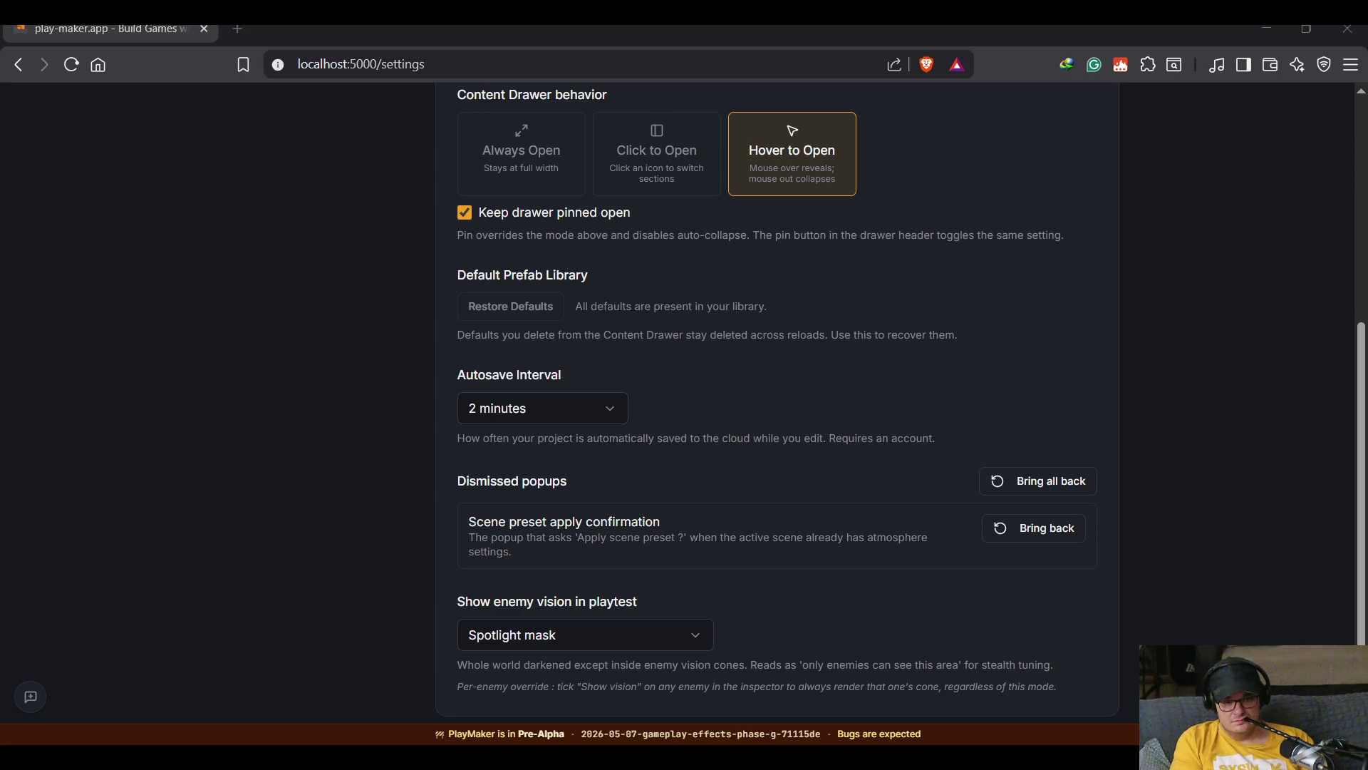
Refocus the Editor settings page and scroll back up toward its top.
click(417, 699)
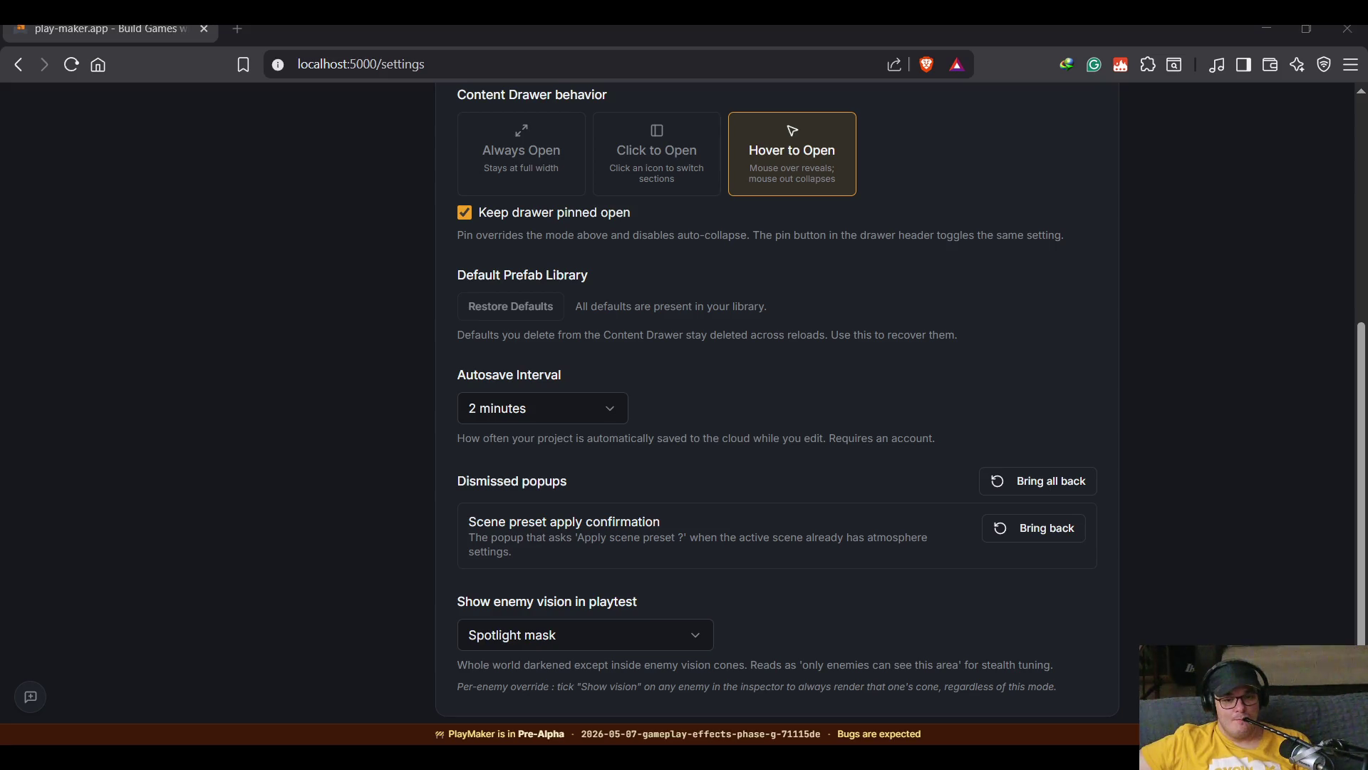
scroll(499, 570, up, 5)
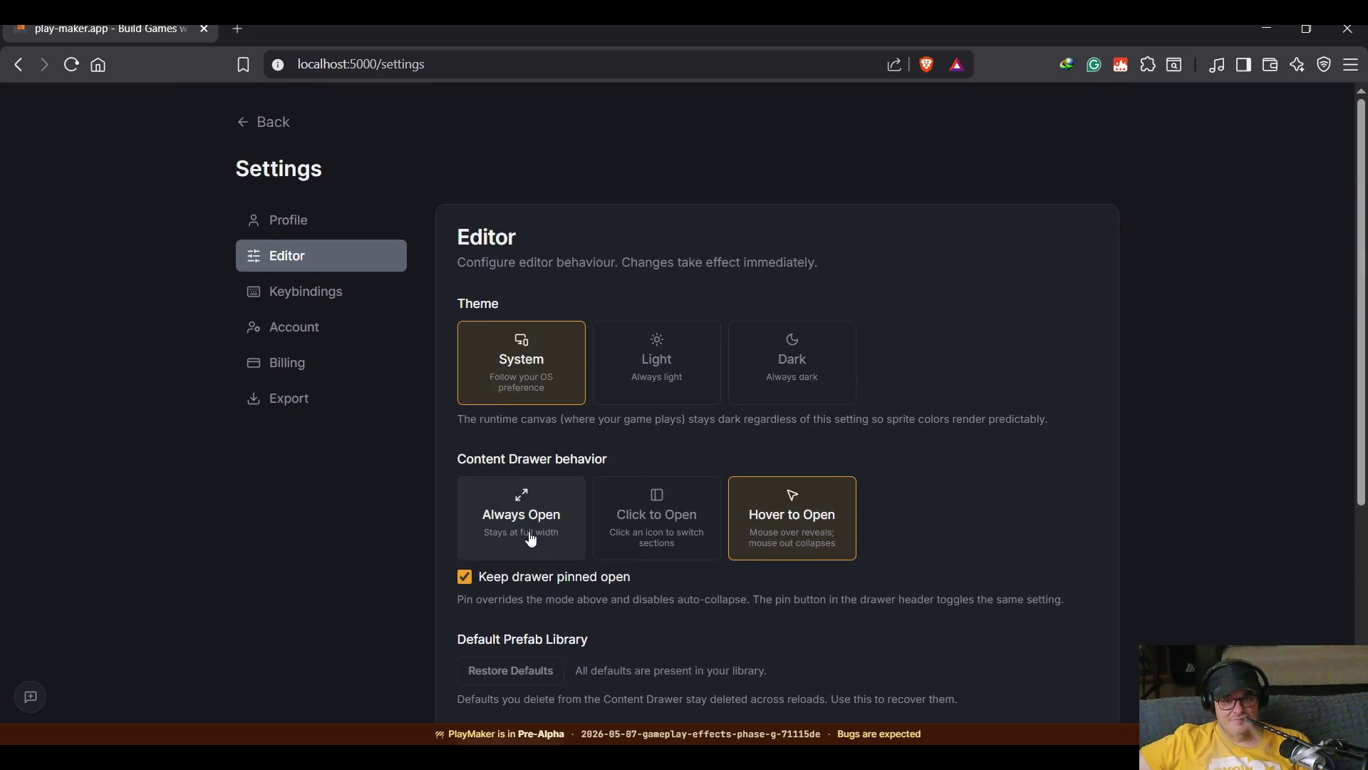
Go back to the Test Level editor, pan Scene 1 into view, and show the entities palette.
click(238, 124)
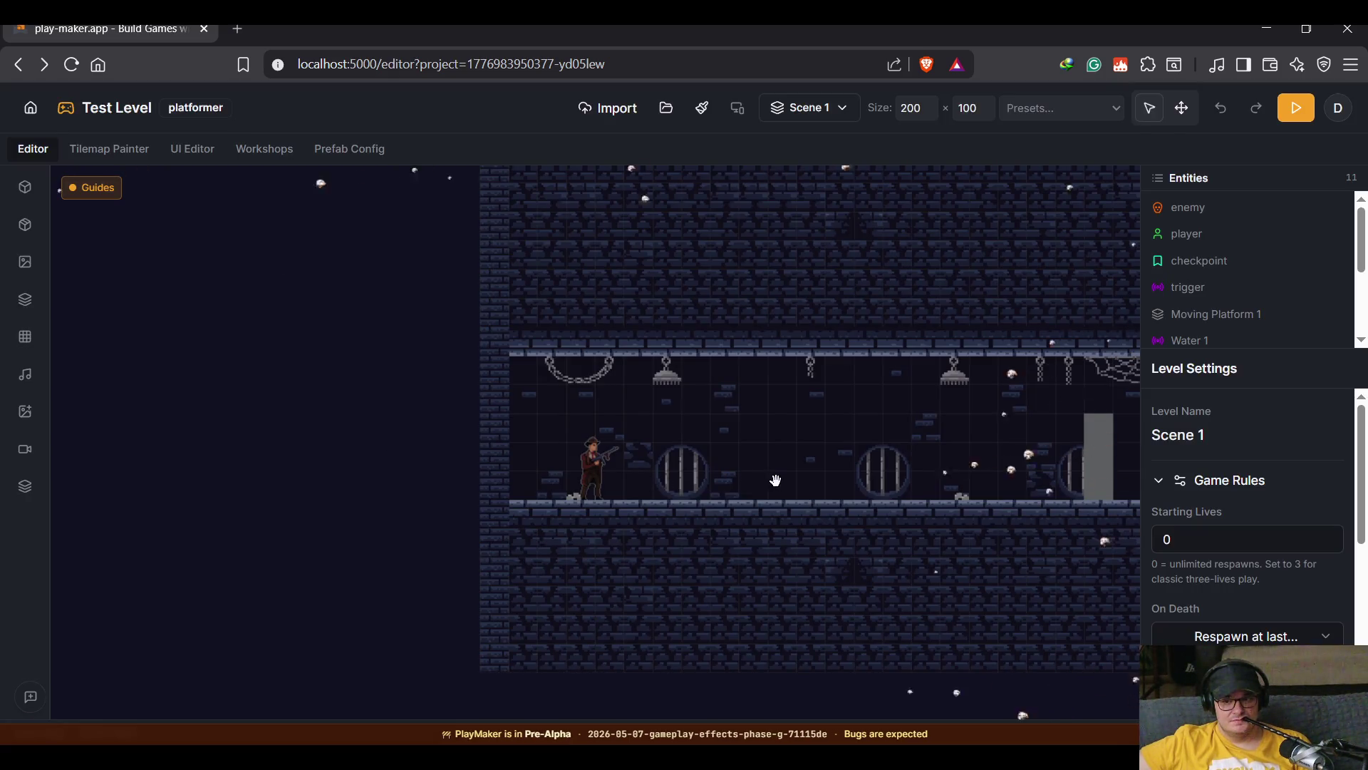
mouse_move(704, 469)
mouse_down()
mouse_move(278, 485)
mouse_move(398, 488)
mouse_up()
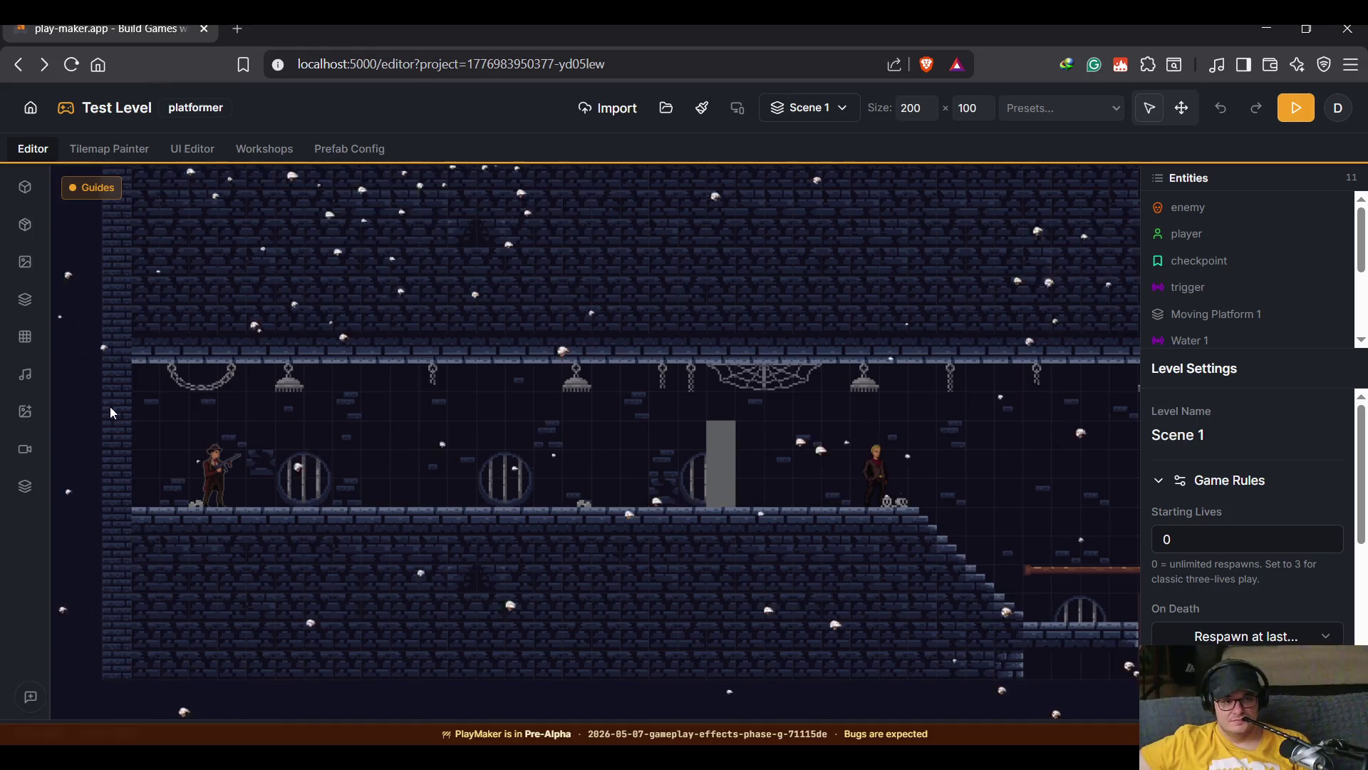
click(25, 186)
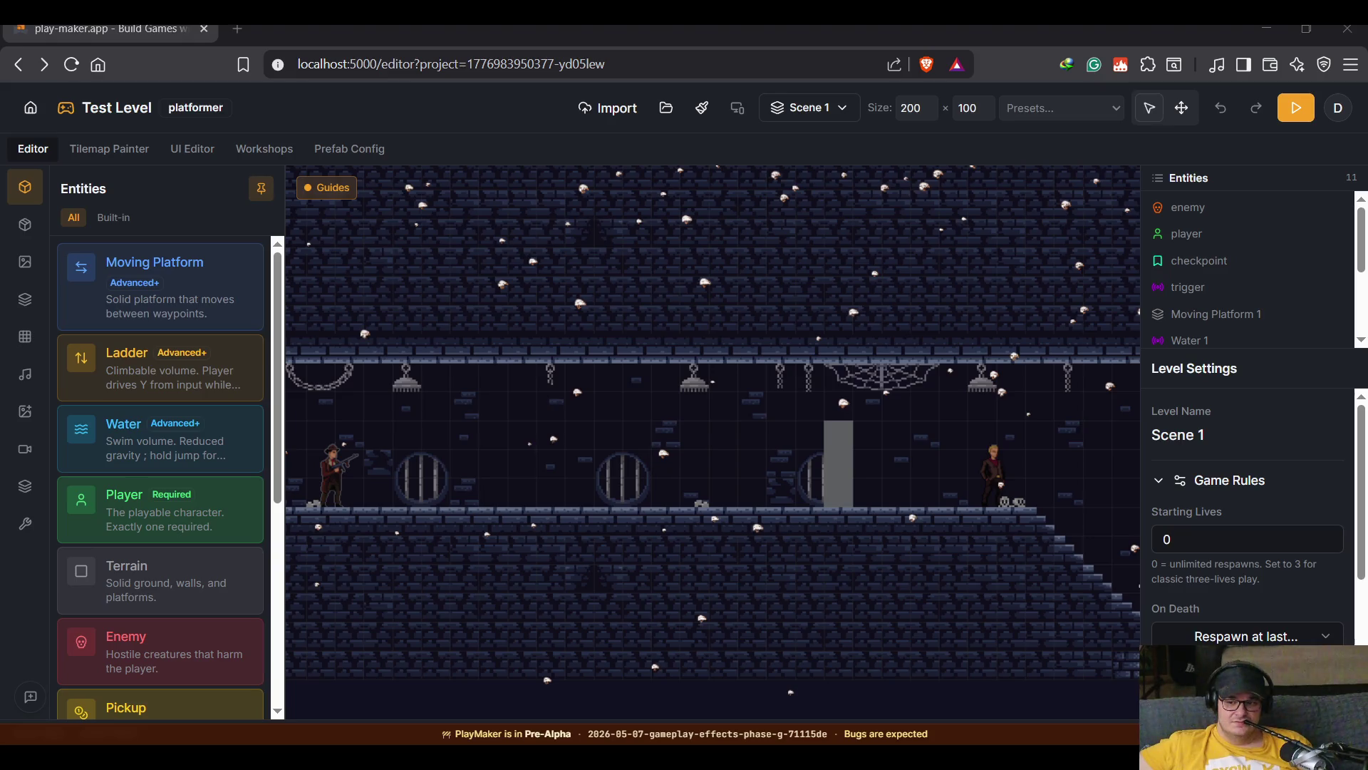
Open Scene 1's Advanced panel and look over its enemy vision, wall and fog-of-war options.
click(261, 444)
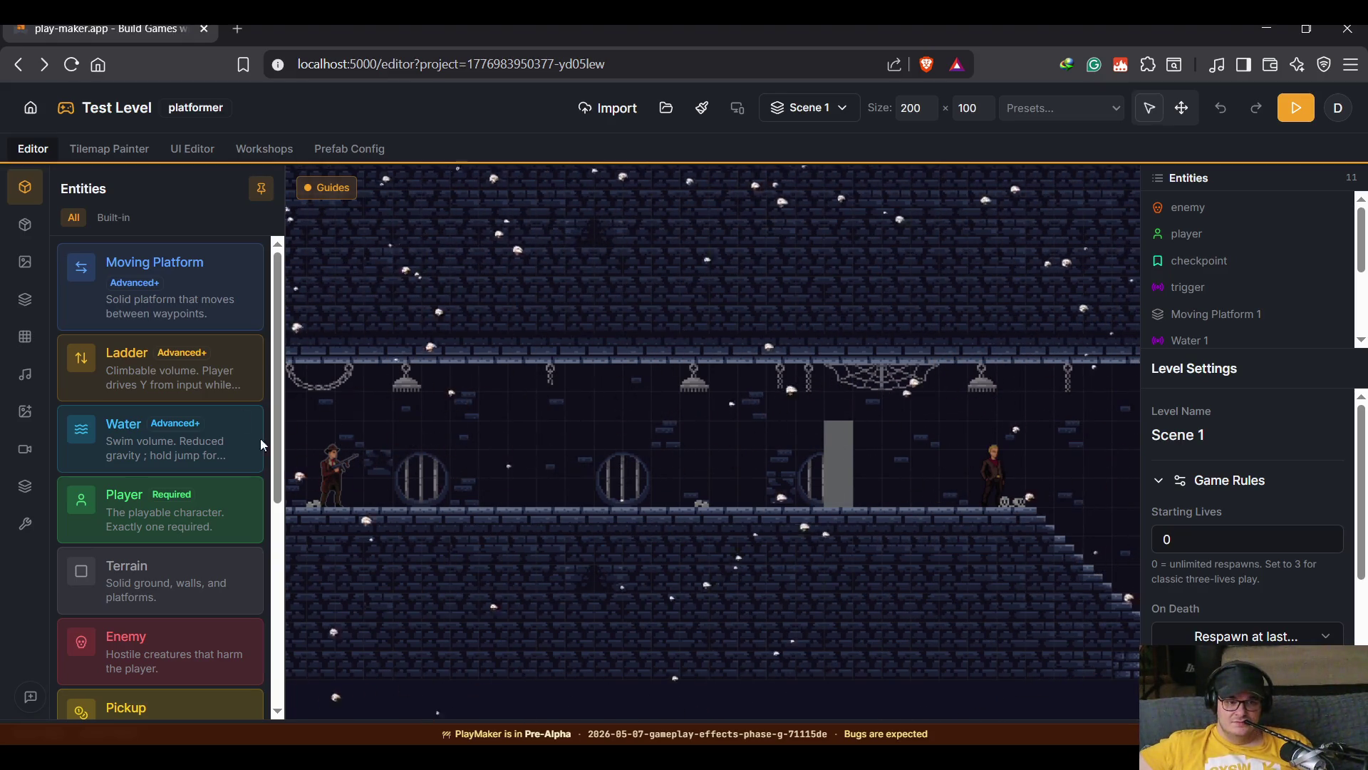
click(25, 524)
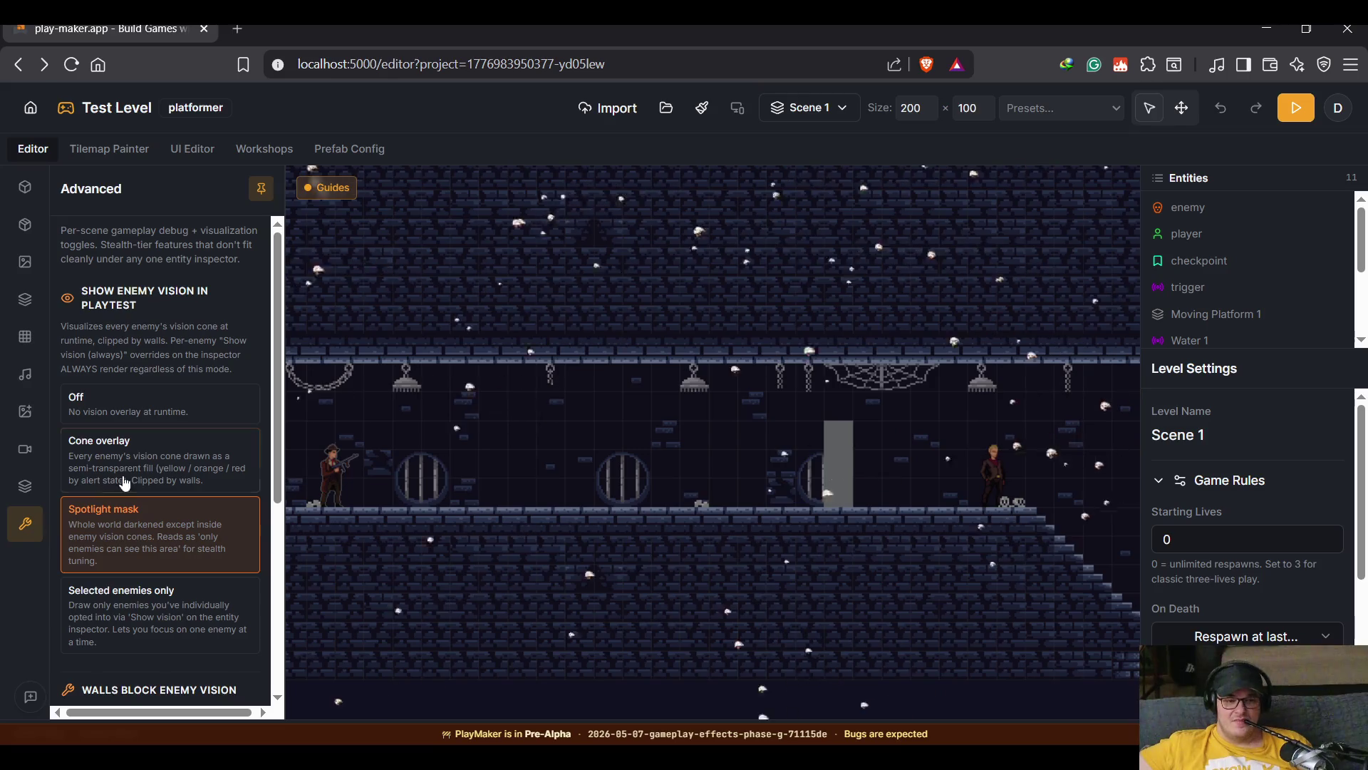
scroll(124, 483, down, 5)
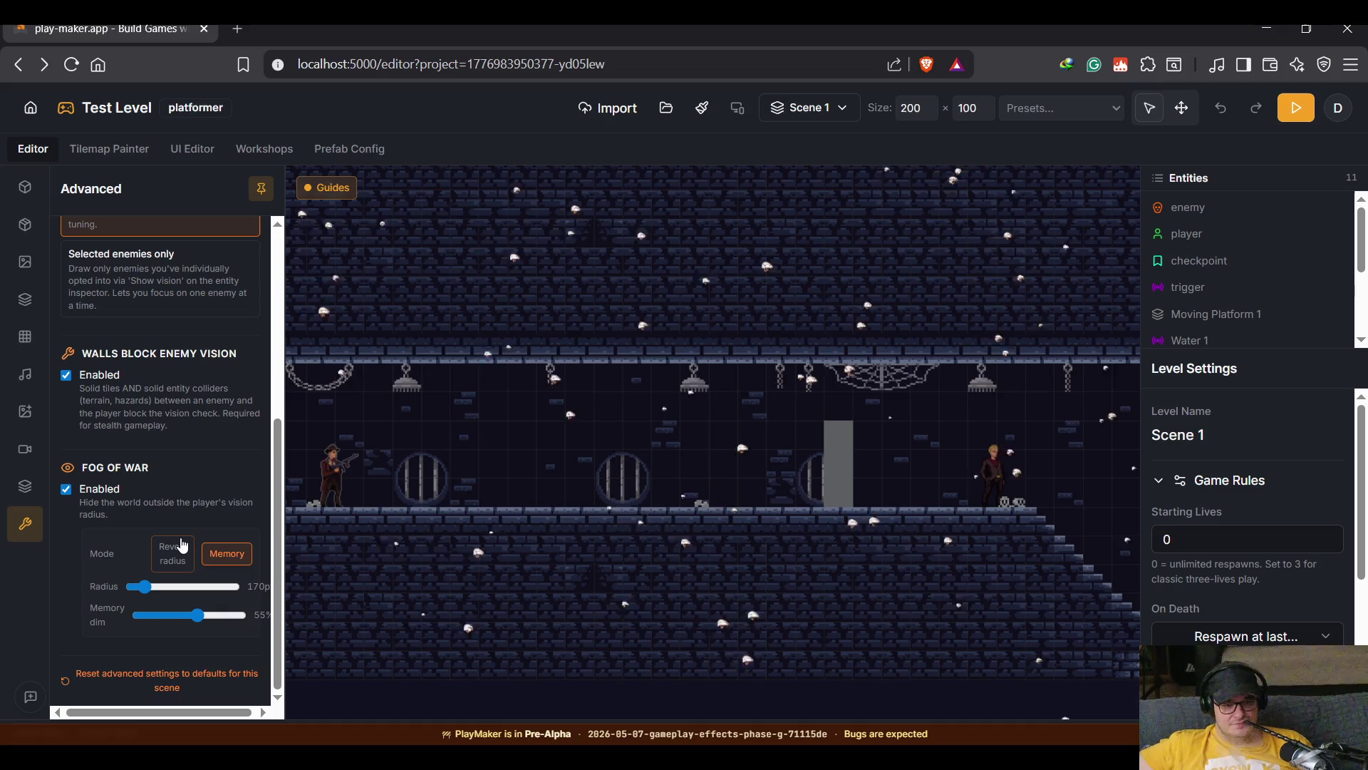
scroll(182, 545, up, 3)
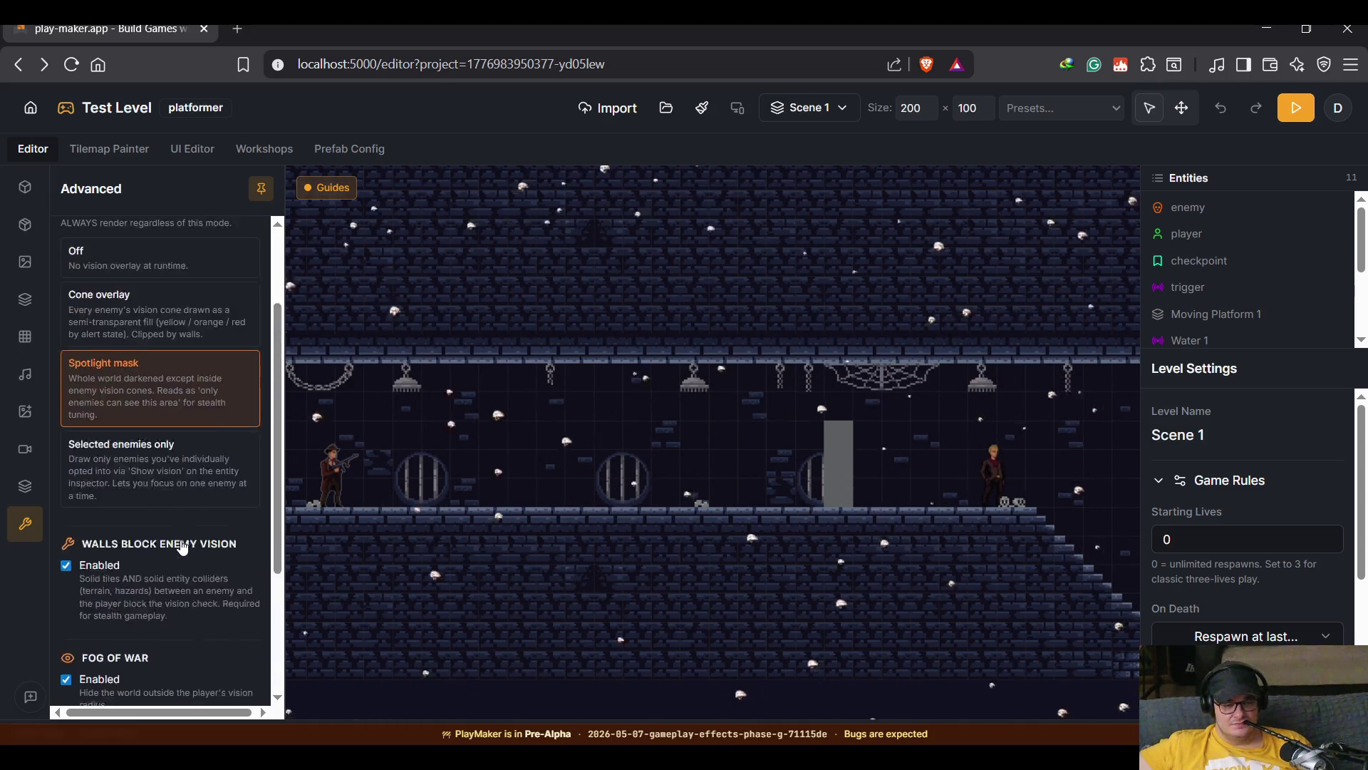
scroll(182, 546, up, 1)
scroll(182, 547, up, 1)
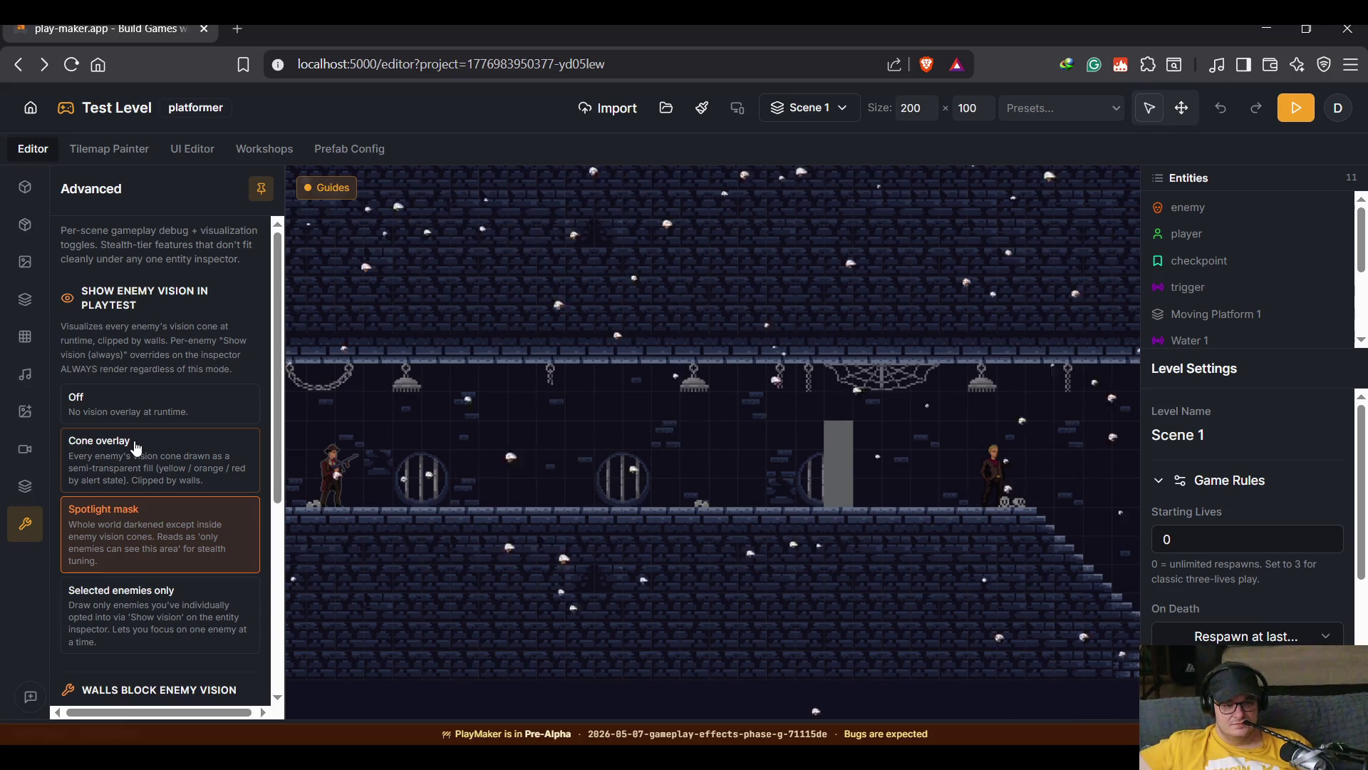
Switch enemy vision to Cone overlay and turn off fog of war, leaving walls blocking vision.
click(135, 447)
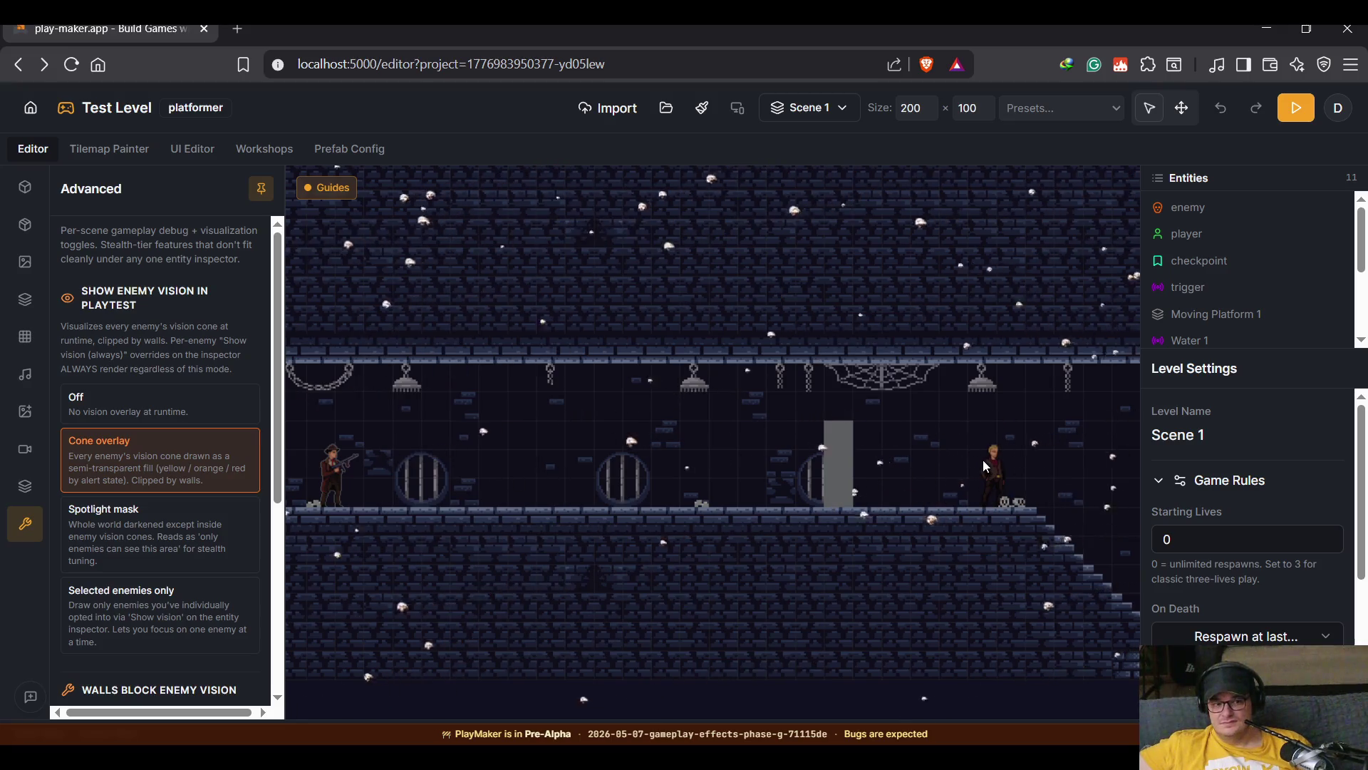
scroll(200, 489, down, 5)
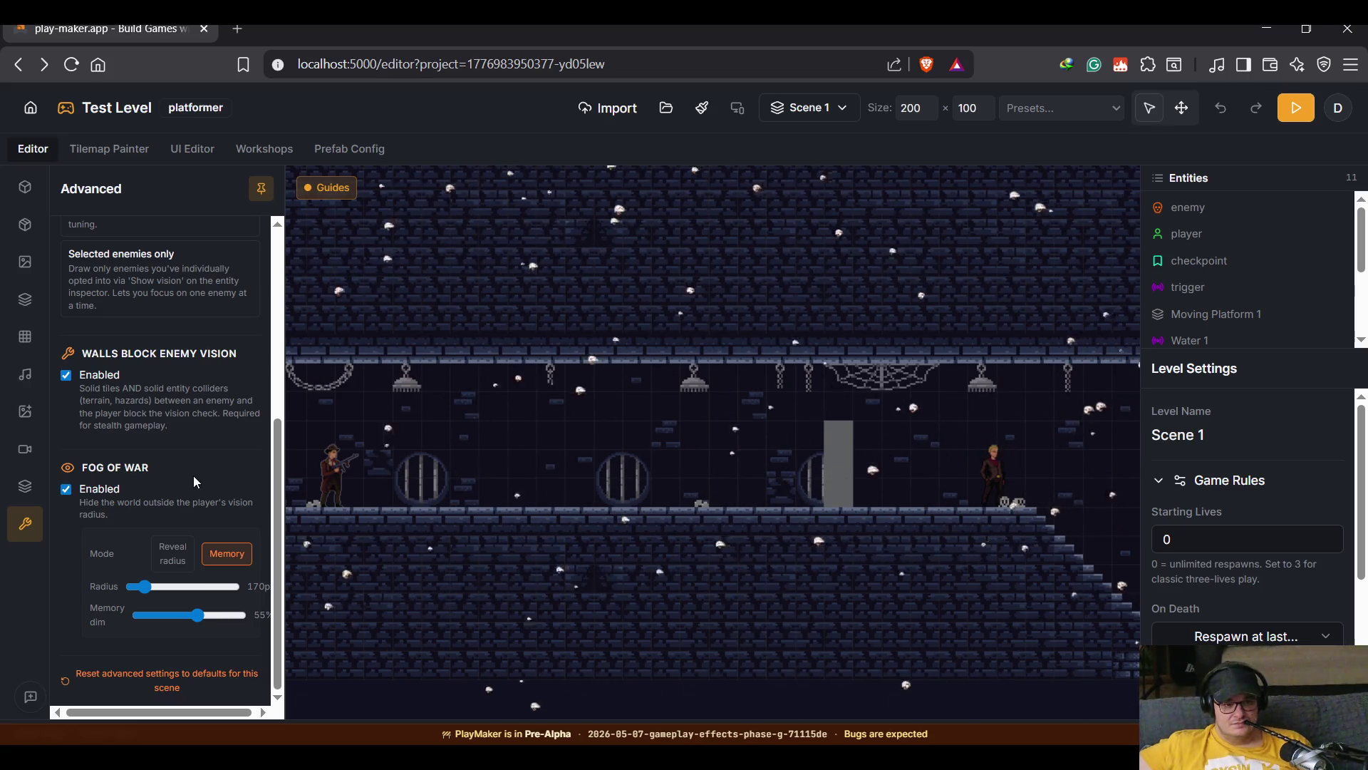
click(117, 489)
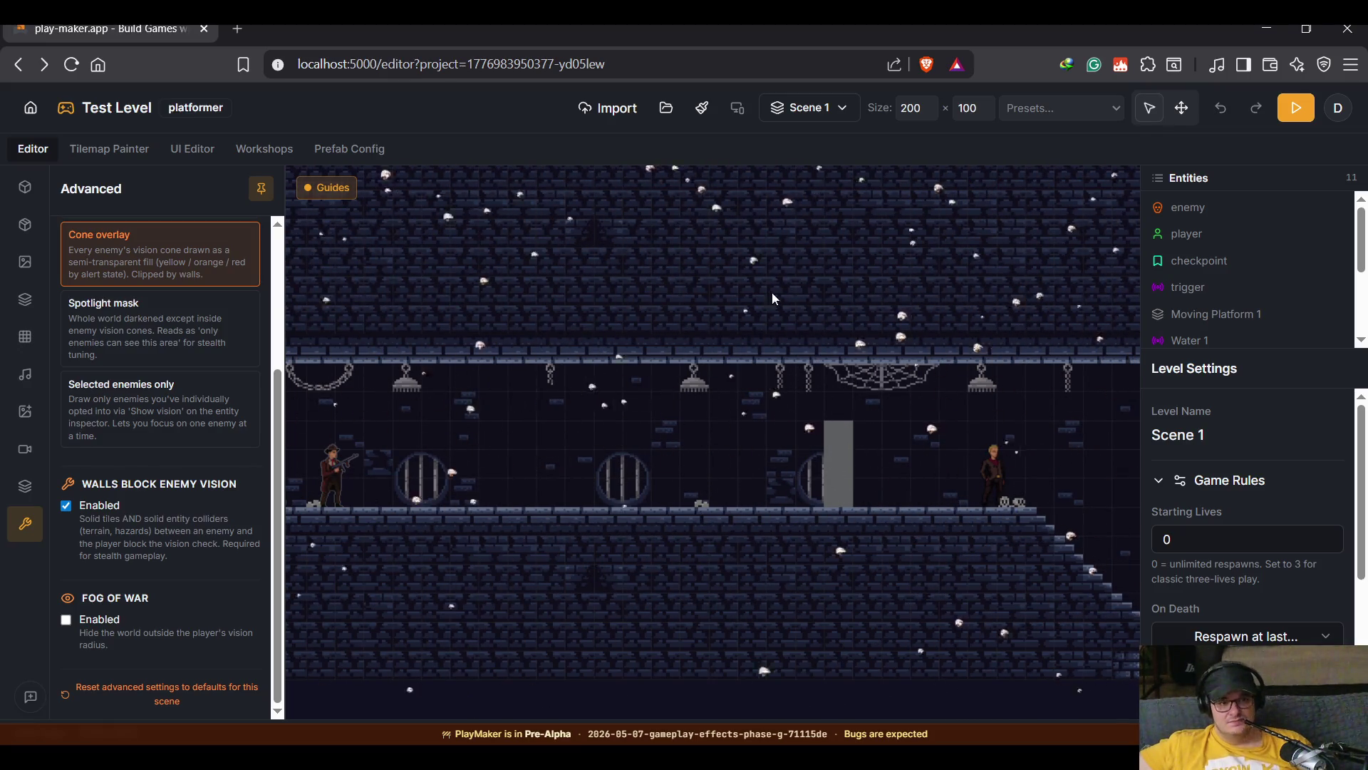
Start a playtest of the level to watch the enemy's cone-overlay vision.
click(1298, 110)
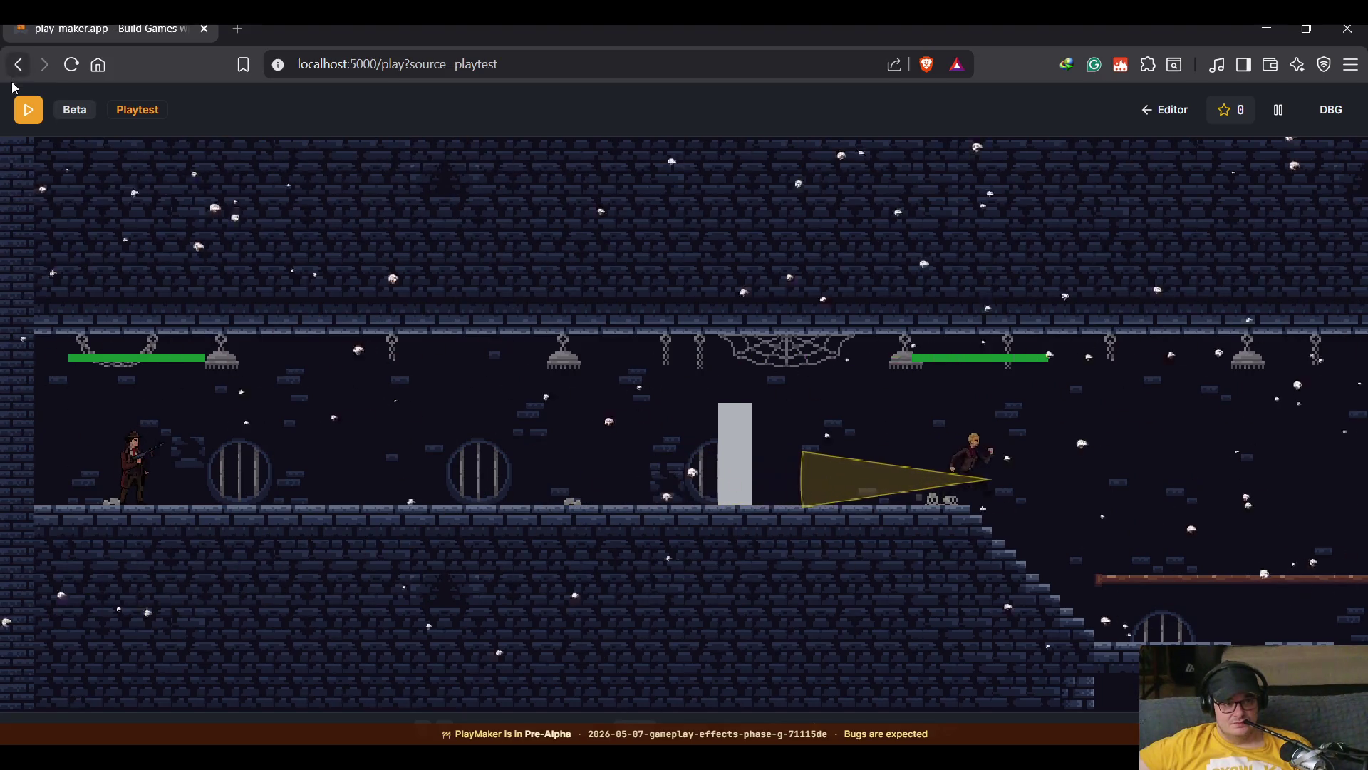
End the playtest and return to the Test Level editor for Scene 1.
click(1183, 117)
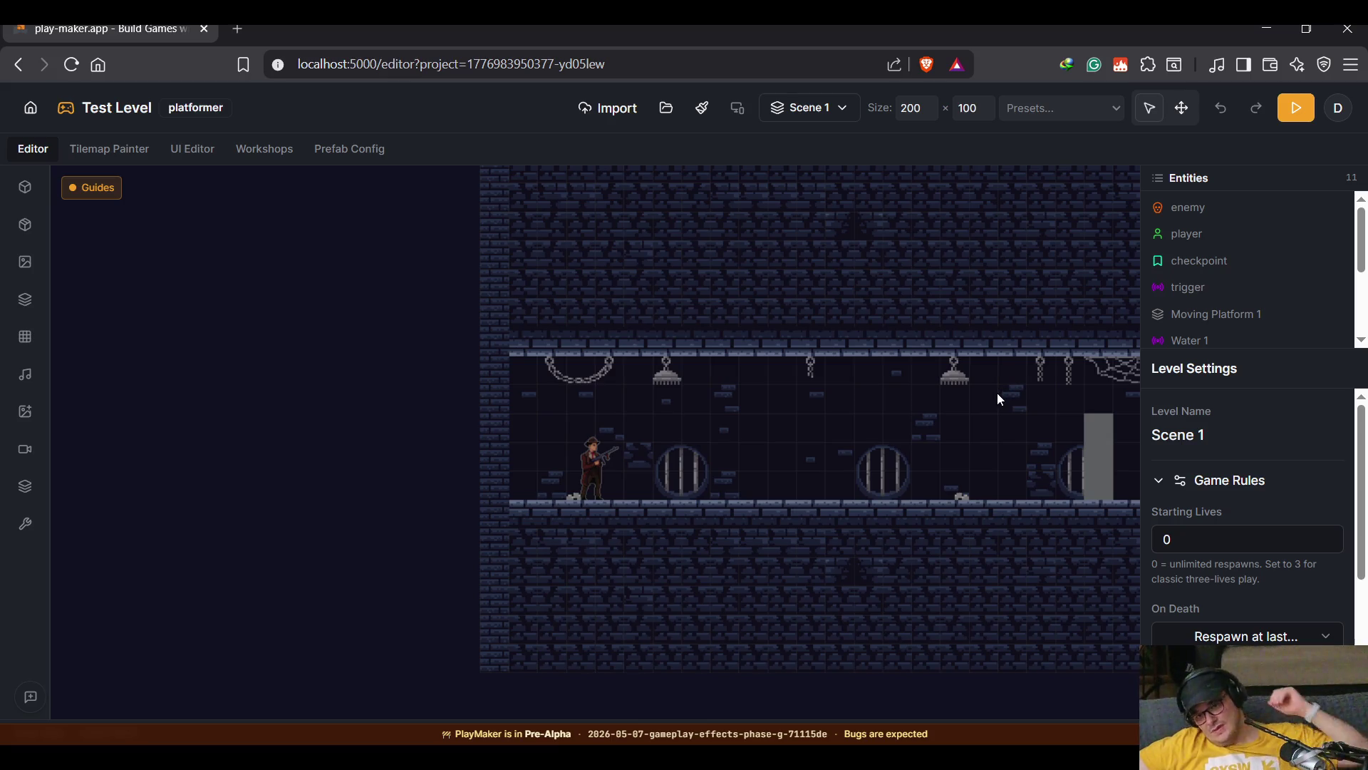